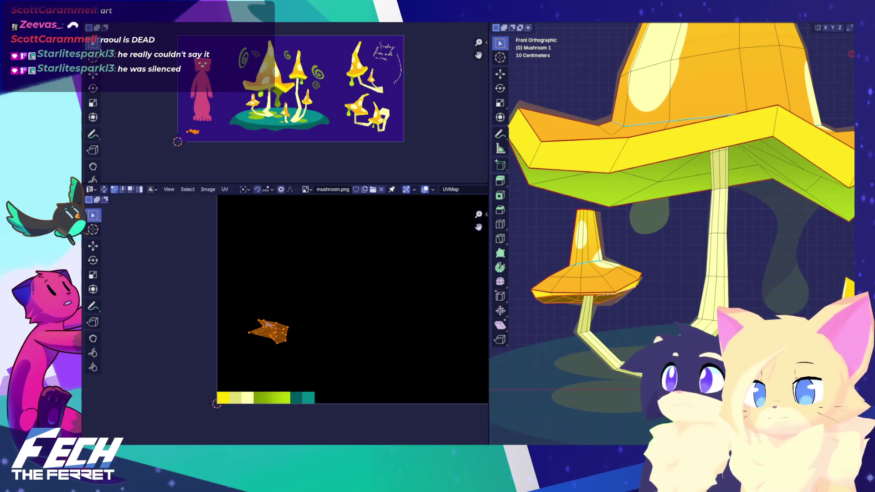
# Resize the cap-underside UV island vertically and move it onto the green palette swatch
pyautogui.moveTo(416, 327); pyautogui.dragTo(402, 309, button='middle')
pyautogui.press('s')
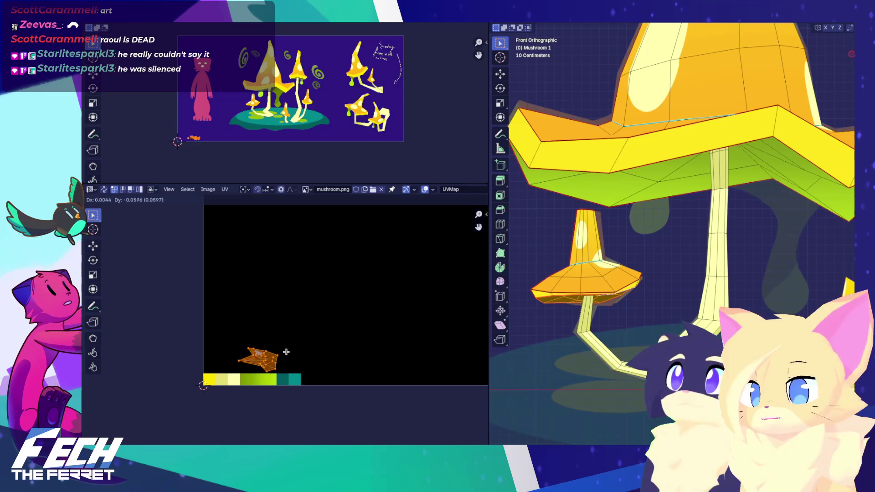
pyautogui.press('y')
pyautogui.press('Return')
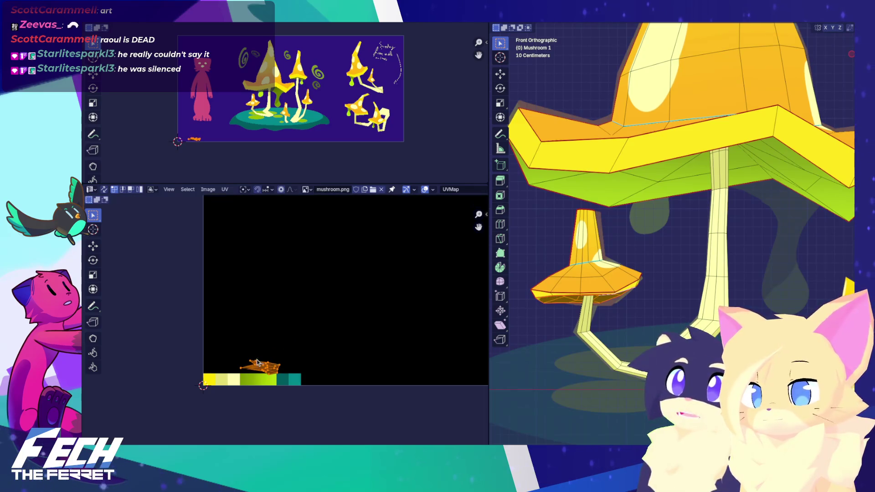
pyautogui.scroll(1, 268, 341)
pyautogui.scroll(2, 380, 257)
pyautogui.moveTo(381, 257); pyautogui.dragTo(360, 330, button='middle')
# Fine-tune the island's position and size on the green swatch, then check the underside in Object Mode
pyautogui.press('g')
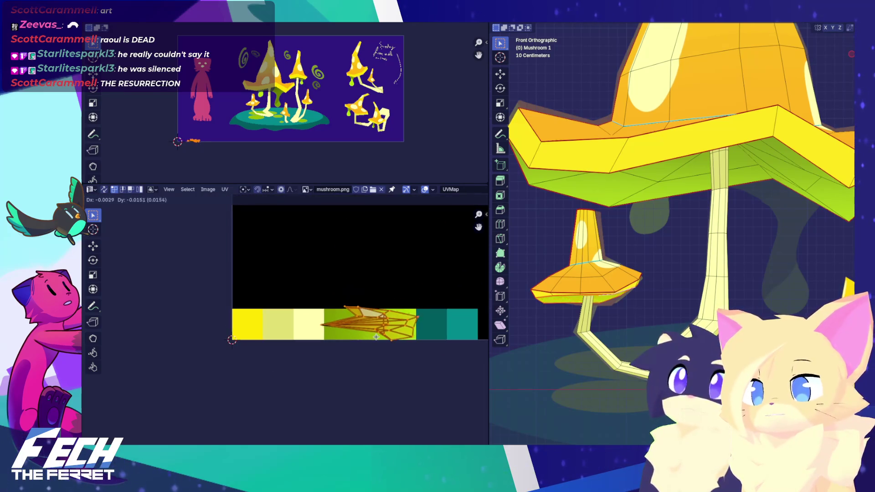
pyautogui.press('Return')
pyautogui.press('s')
pyautogui.press('Return')
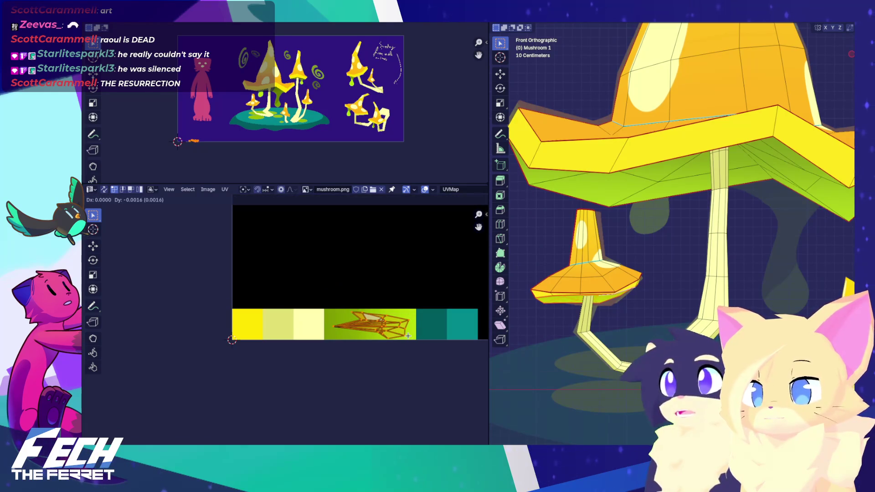
pyautogui.press('Tab')
pyautogui.moveTo(556, 317)
pyautogui.mouseDown(button='middle')
pyautogui.moveTo(570, 236)
pyautogui.moveTo(644, 336)
pyautogui.mouseUp(button='middle')
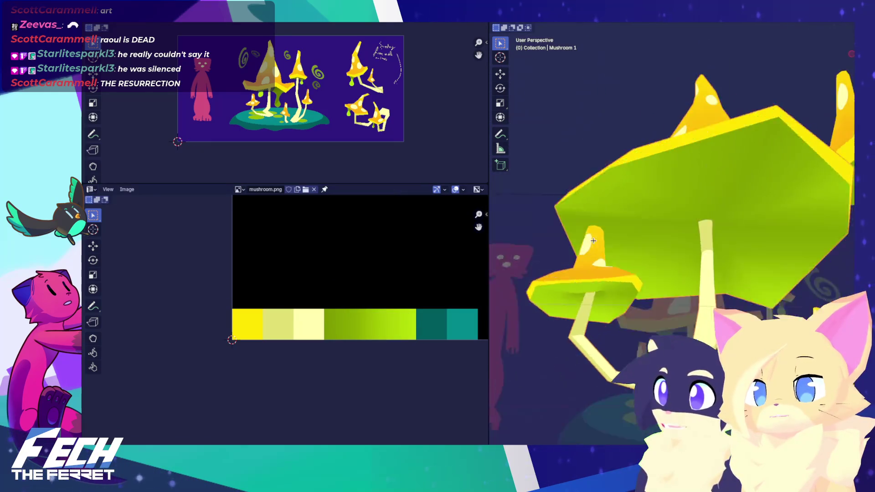
# Nudge the underside UV island slightly left along X within the green swatch
pyautogui.press('Tab')
pyautogui.press('KP_1')
pyautogui.press('g')
pyautogui.press('Return')
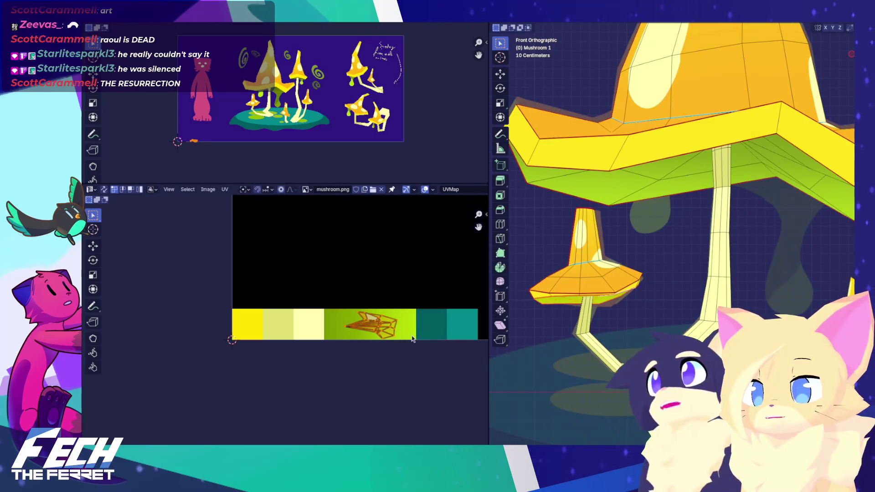
pyautogui.press('g')
pyautogui.press('x')
pyautogui.press('Return')
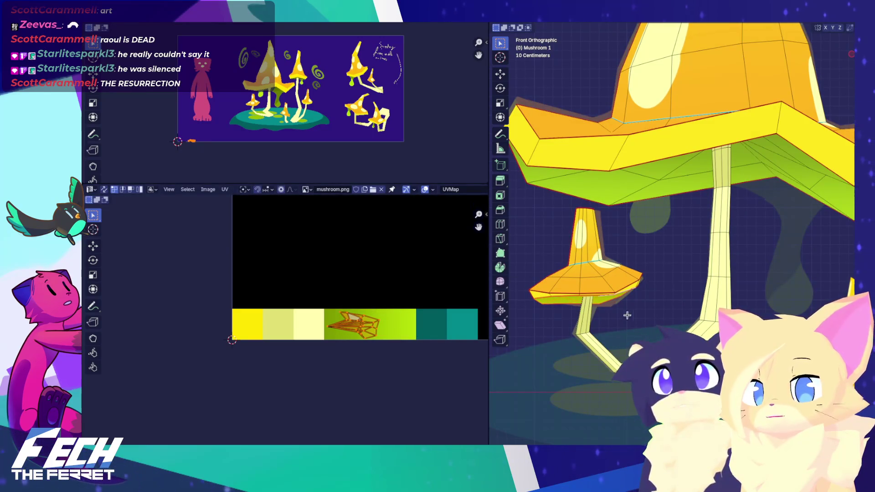
# Leave Edit Mode and inspect the mushroom cluster from the front and at an angle
pyautogui.moveTo(561, 288)
pyautogui.mouseDown(button='middle')
pyautogui.moveTo(594, 240)
pyautogui.moveTo(661, 265)
pyautogui.mouseUp(button='middle')
pyautogui.press('Tab')
pyautogui.press('KP_1')
pyautogui.scroll(-2, 653, 301)
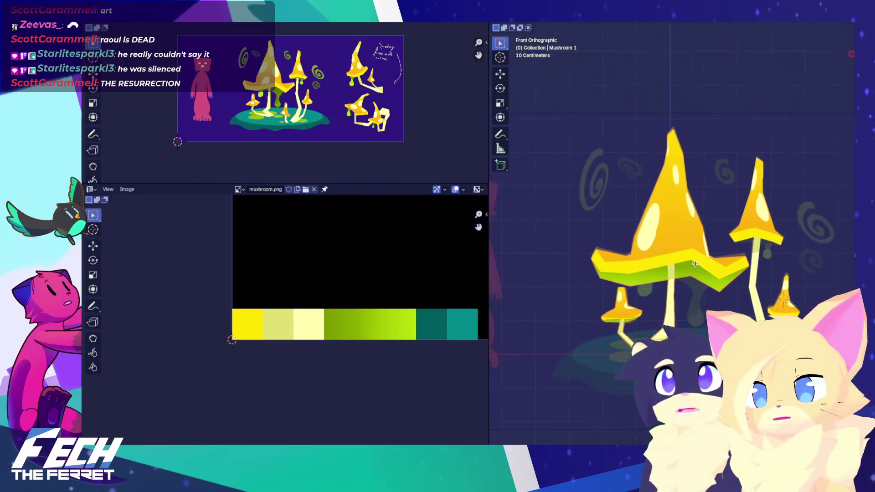
pyautogui.scroll(-2, 653, 308)
pyautogui.scroll(-2, 649, 318)
pyautogui.moveTo(650, 317); pyautogui.dragTo(640, 275, button='middle')
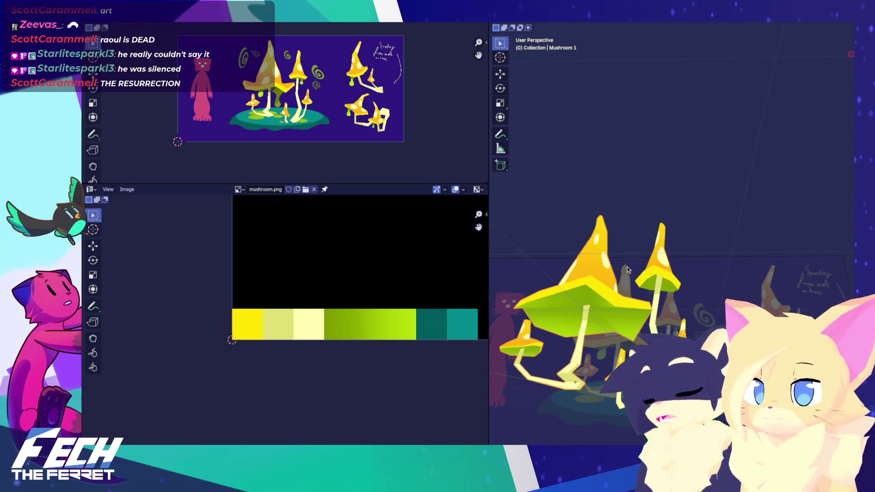
pyautogui.scroll(2, 672, 273)
pyautogui.press('KP_1')
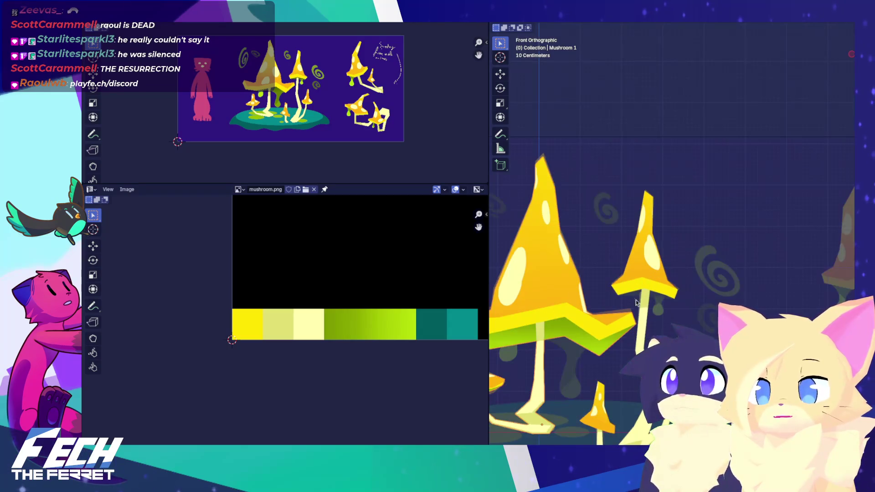
pyautogui.scroll(2, 666, 270)
# Make Mushroom 2 the active object and enter Edit Mode on its mesh
pyautogui.click(667, 273)
pyautogui.moveTo(668, 272); pyautogui.dragTo(644, 267, button='middle')
pyautogui.hotkey('ctrl', 'Tab')
pyautogui.click(675, 222)
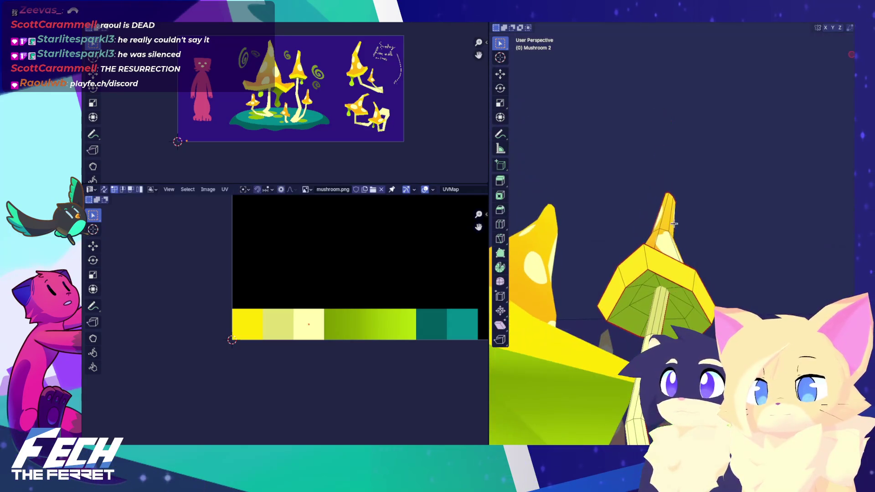
# Select the cap's underside face in front view and bring up the UV unwrap options
pyautogui.click(649, 282)
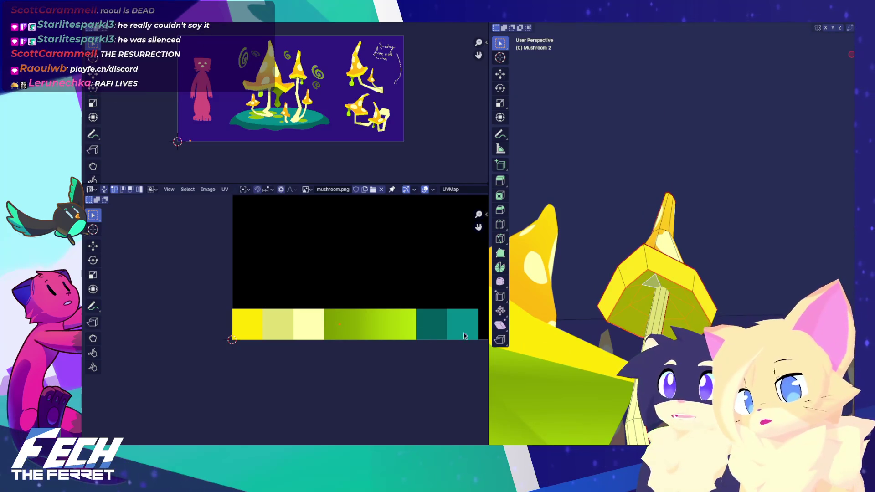
pyautogui.press('KP_1')
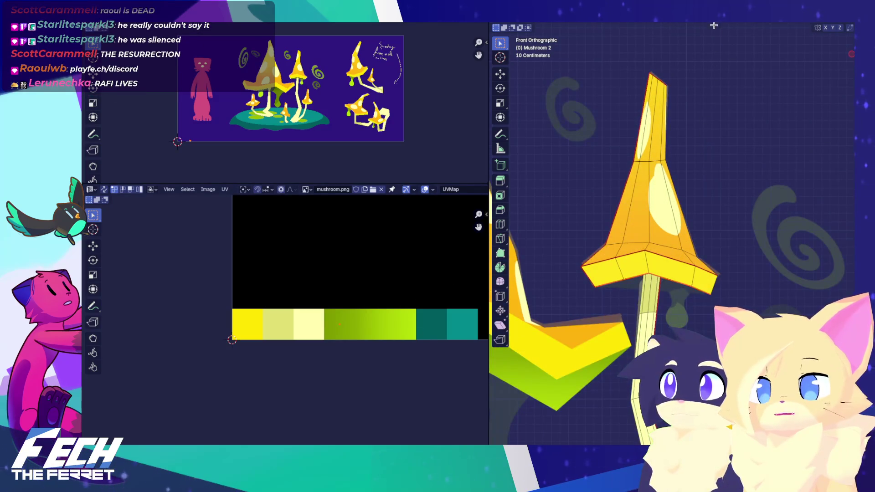
pyautogui.press('u')
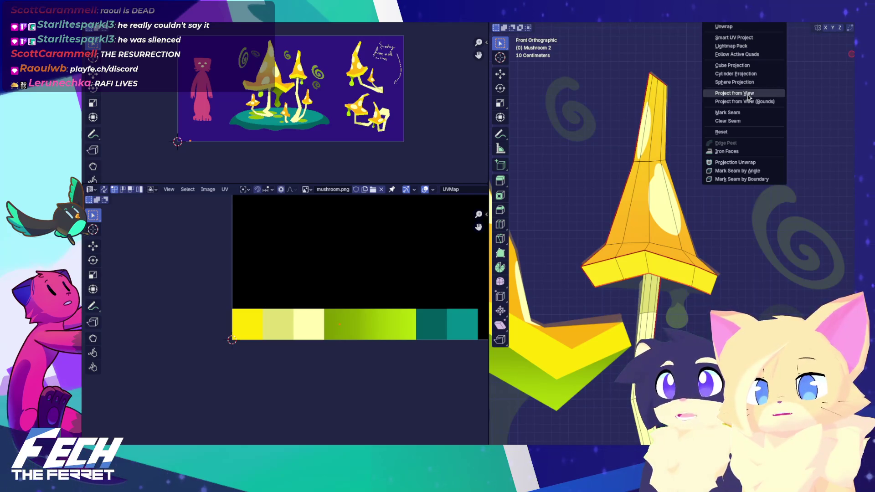
# Project the underside face from view, move the island to the bottom-left and shrink it
pyautogui.click(734, 93)
pyautogui.moveTo(348, 290); pyautogui.dragTo(318, 383, button='middle')
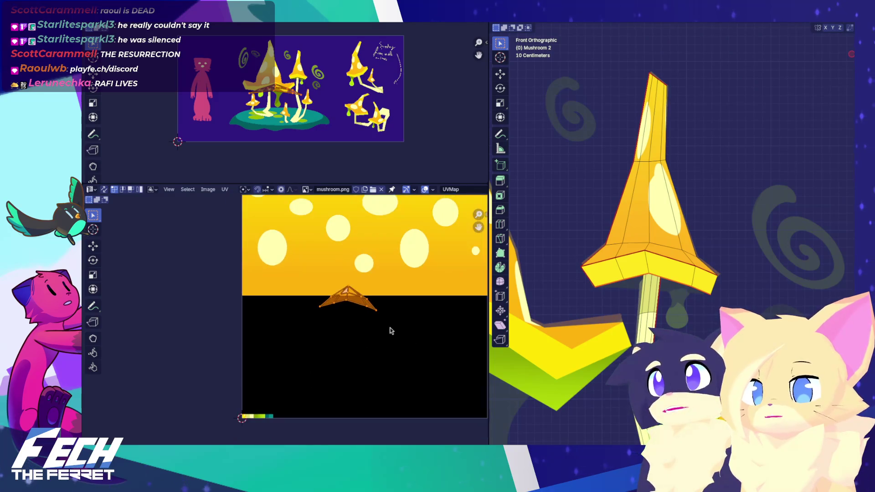
pyautogui.press('g')
pyautogui.click(311, 419)
pyautogui.press('s')
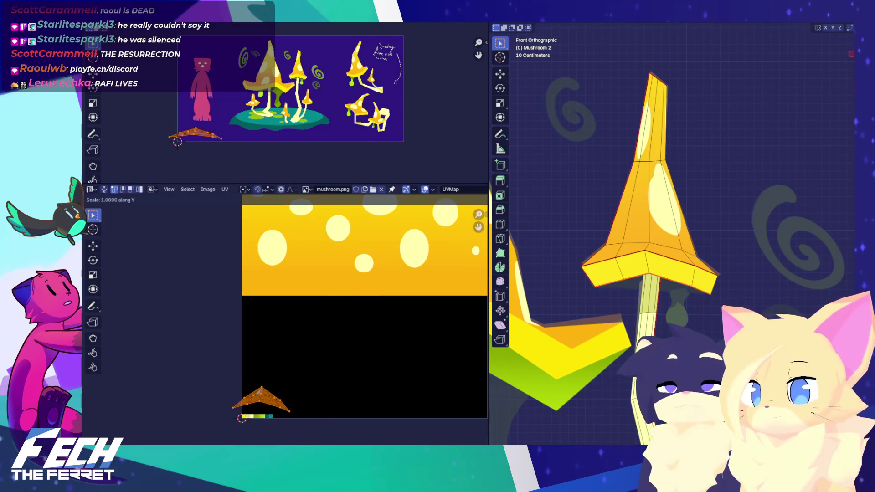
pyautogui.press('y')
pyautogui.click(360, 279)
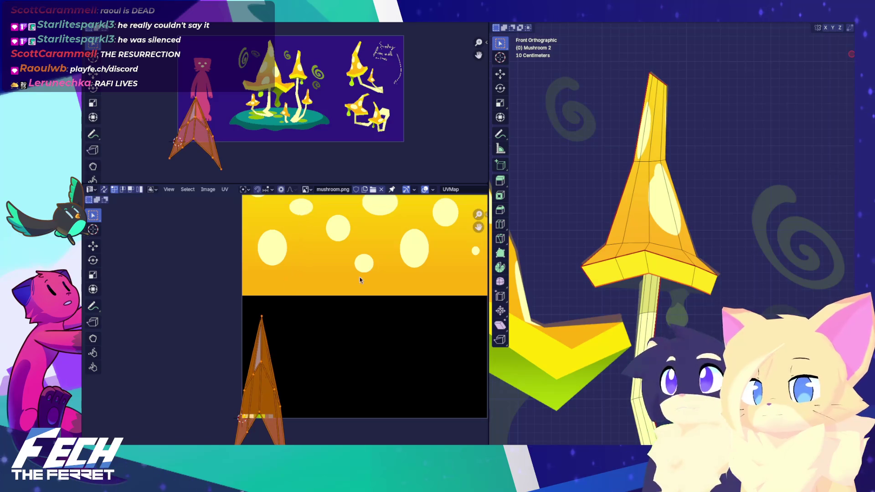
pyautogui.press('s')
pyautogui.click(264, 394)
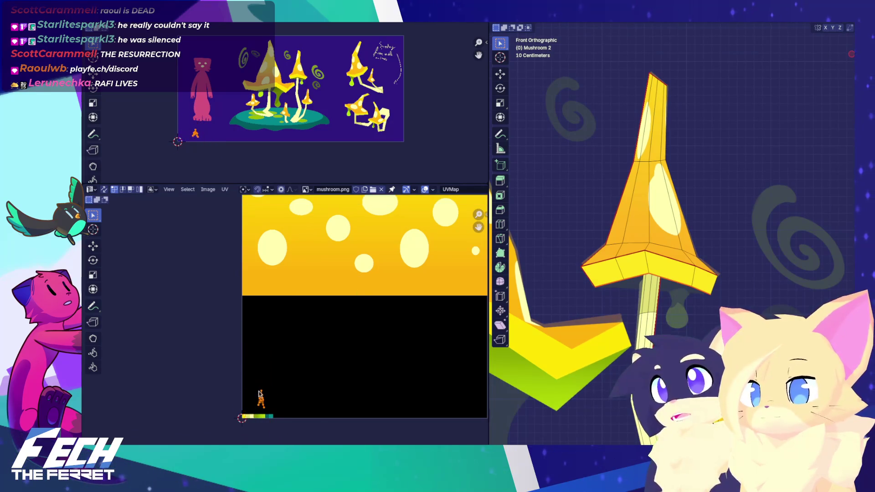
pyautogui.scroll(-2, 346, 335)
# Rotate and shrink the island further and place it on the green palette swatch
pyautogui.press('Home')
pyautogui.press('r')
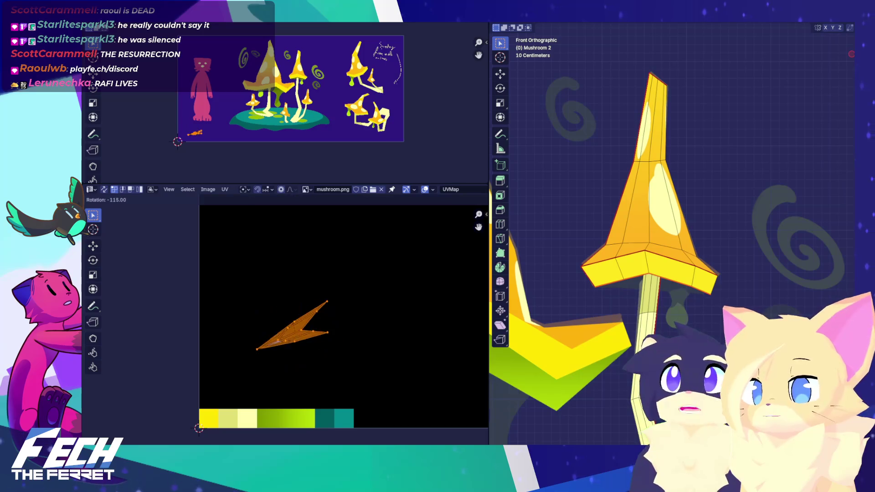
pyautogui.press('Return')
pyautogui.press('s')
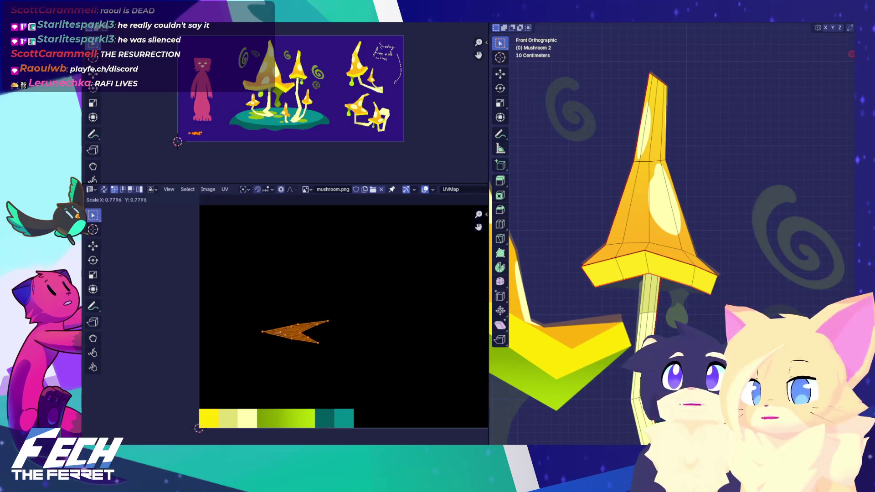
pyautogui.press('Return')
pyautogui.press('g')
pyautogui.click(311, 415)
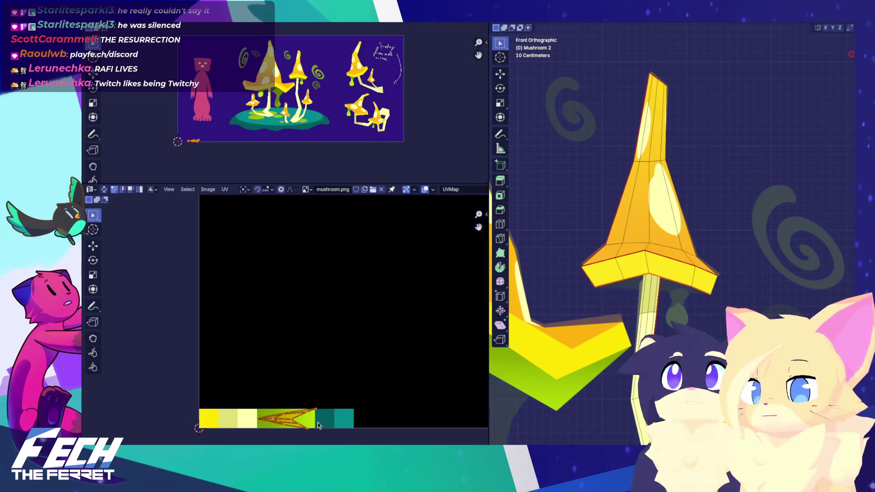
pyautogui.moveTo(311, 415)
pyautogui.mouseDown(button='middle')
pyautogui.moveTo(329, 365)
pyautogui.moveTo(379, 381)
pyautogui.mouseUp(button='middle')
pyautogui.scroll(3, 329, 366)
# Narrow the island and shift it along X within the green swatch, then check the underside colour
pyautogui.press('s')
pyautogui.press('y')
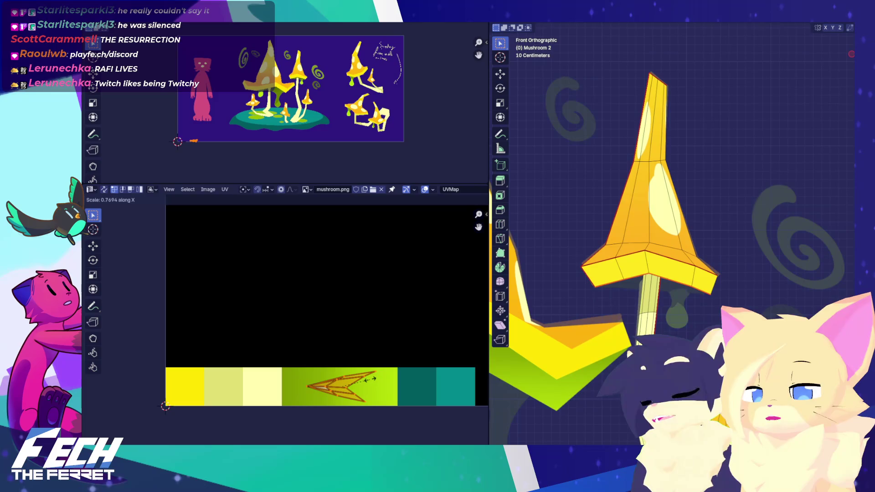
pyautogui.press('Return')
pyautogui.press('g')
pyautogui.press('x')
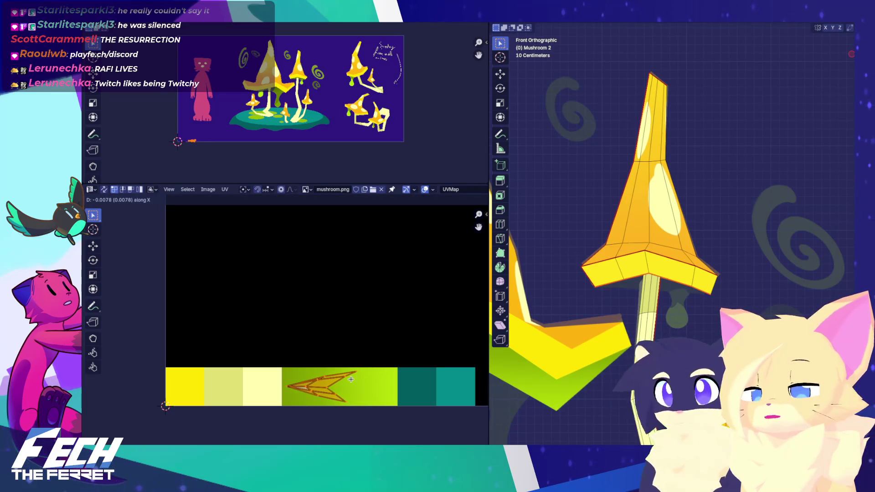
pyautogui.click(350, 379)
pyautogui.press('Tab')
pyautogui.moveTo(657, 274)
pyautogui.mouseDown(button='middle')
pyautogui.moveTo(677, 325)
pyautogui.moveTo(677, 277)
pyautogui.mouseUp(button='middle')
pyautogui.press('KP_1')
pyautogui.press('Tab')
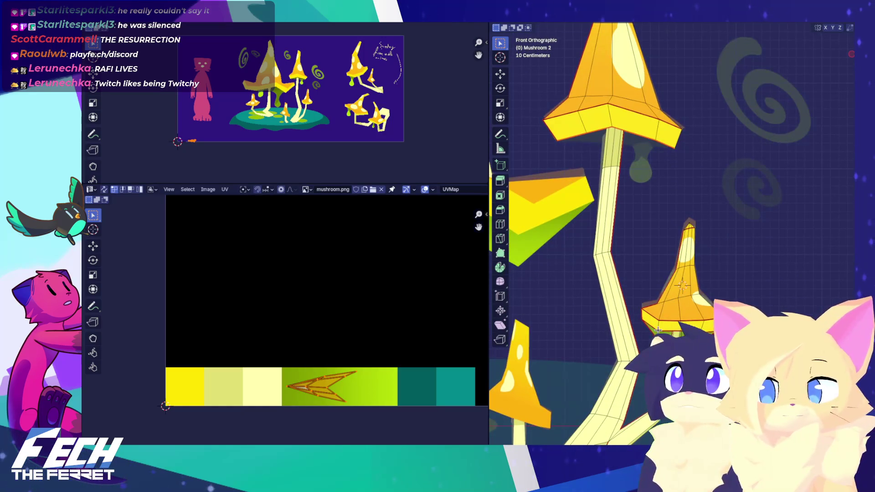
# Clear the selection, return to front view and select Mushroom 2's faces
pyautogui.hotkey('alt', 'a')
pyautogui.moveTo(659, 329); pyautogui.dragTo(686, 266, button='middle')
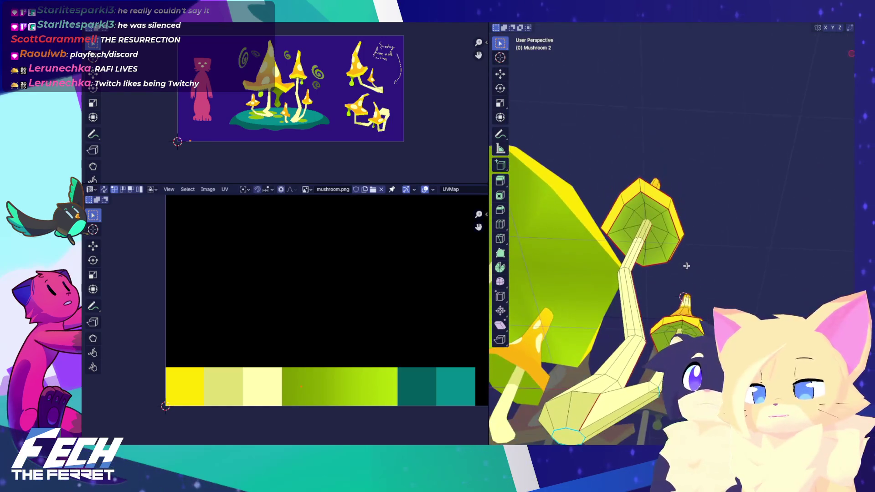
pyautogui.press('KP_1')
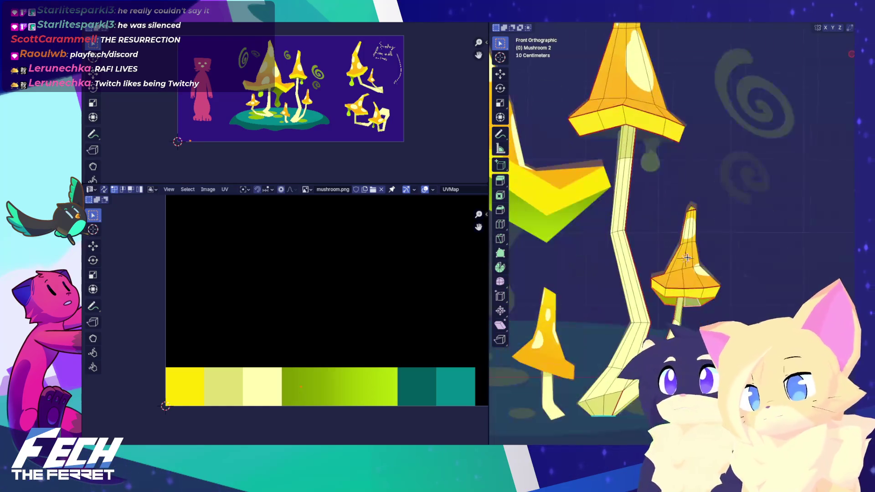
pyautogui.press('a')
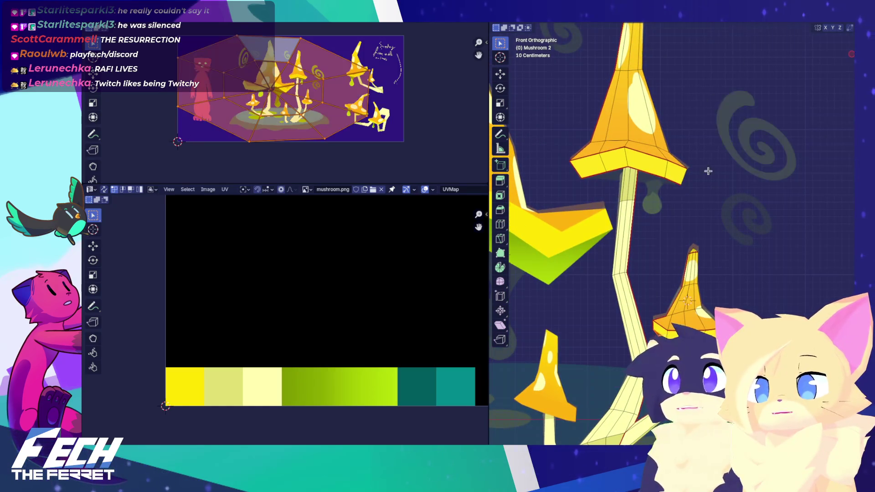
pyautogui.scroll(-5, 652, 236)
# Project the selected faces' UVs from the front view to create a new island
pyautogui.keyDown('shift'); pyautogui.moveTo(652, 236); pyautogui.dragTo(709, 257, button='middle'); pyautogui.keyUp('shift')
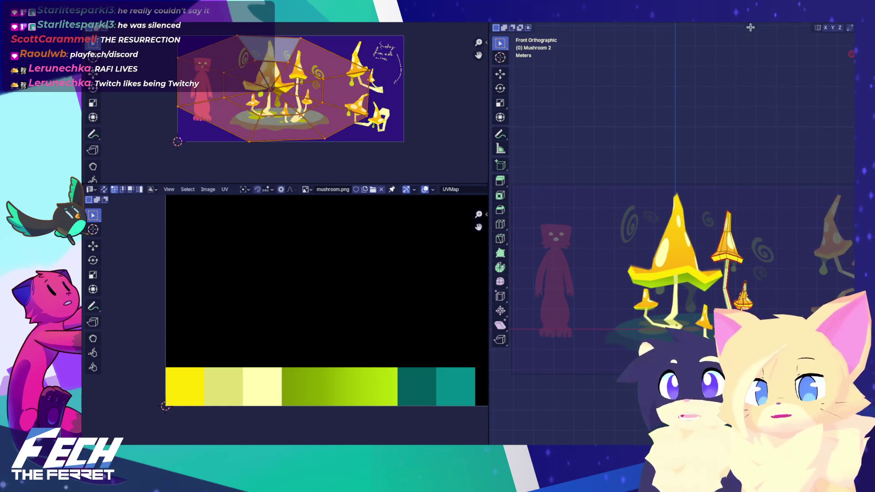
pyautogui.press('u')
pyautogui.click(734, 93)
pyautogui.scroll(2, 650, 260)
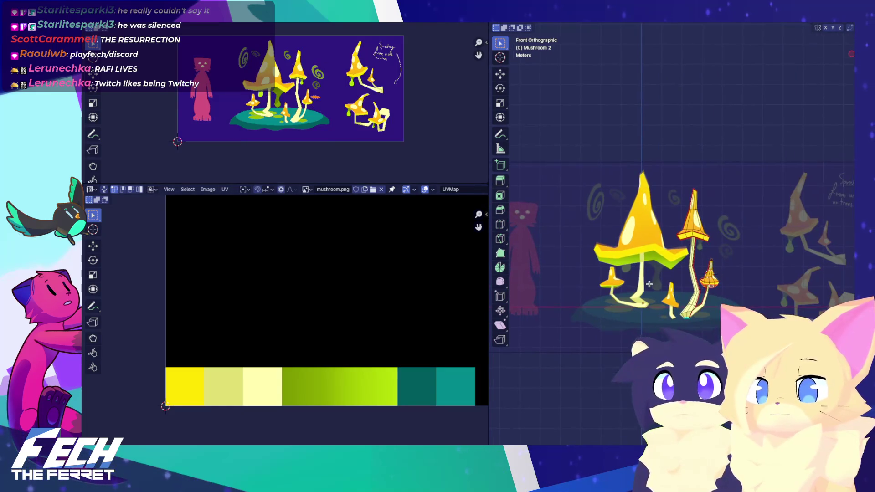
pyautogui.scroll(-2, 381, 308)
pyautogui.scroll(4, 382, 294)
pyautogui.scroll(2, 378, 328)
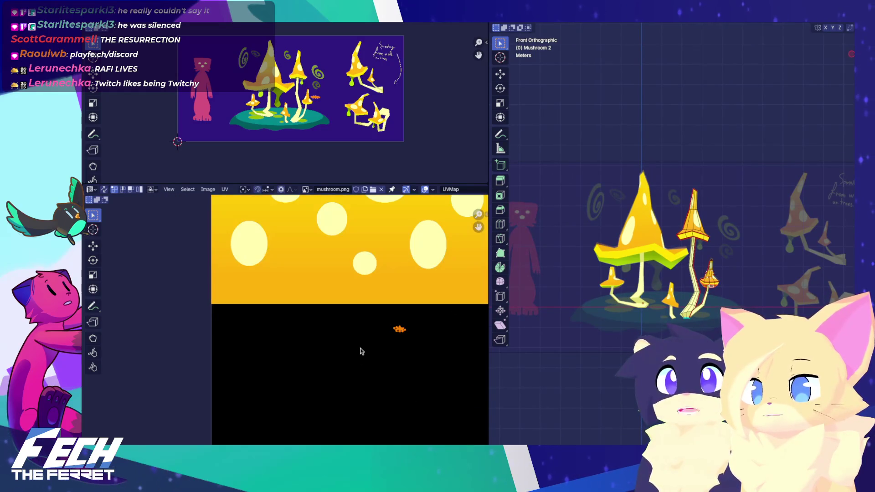
pyautogui.scroll(-2, 375, 345)
pyautogui.scroll(3, 332, 307)
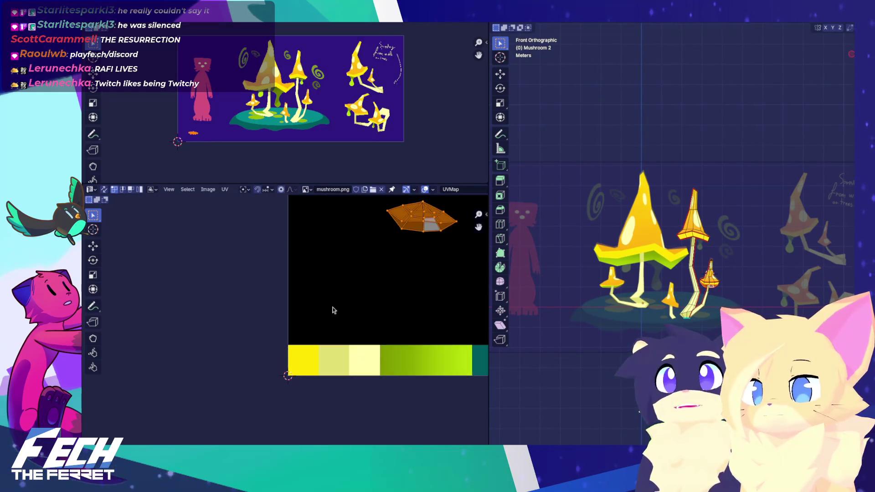
pyautogui.scroll(2, 315, 332)
# Turn the new UV island upright, squash it vertically and move it over the green band
pyautogui.press('g')
pyautogui.press('r')
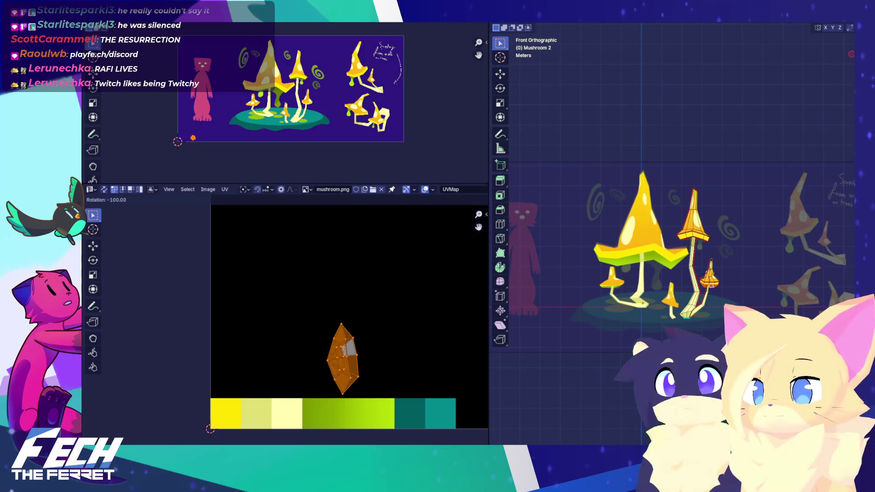
pyautogui.press('Return')
pyautogui.press('s')
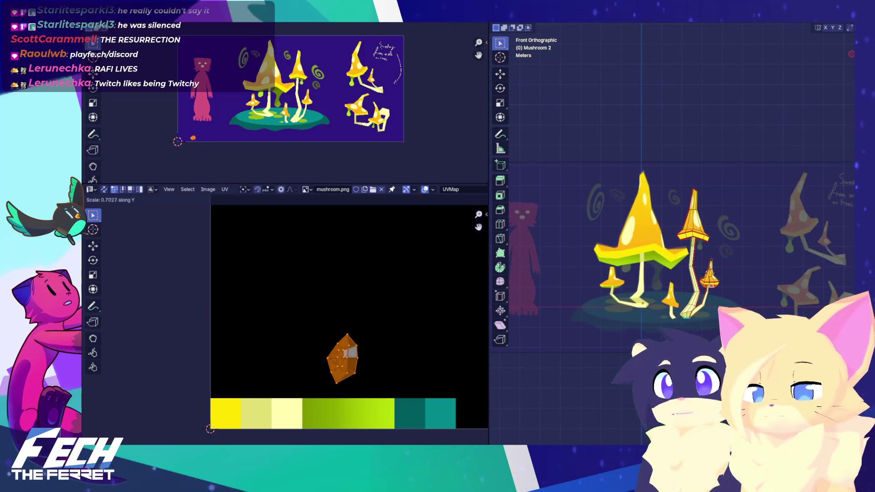
pyautogui.press('Return')
pyautogui.press('g')
pyautogui.press('Return')
# Widen the island along X, nudge it into place, then finish editing Mushroom 2 and view from the front
pyautogui.press('s')
pyautogui.press('x')
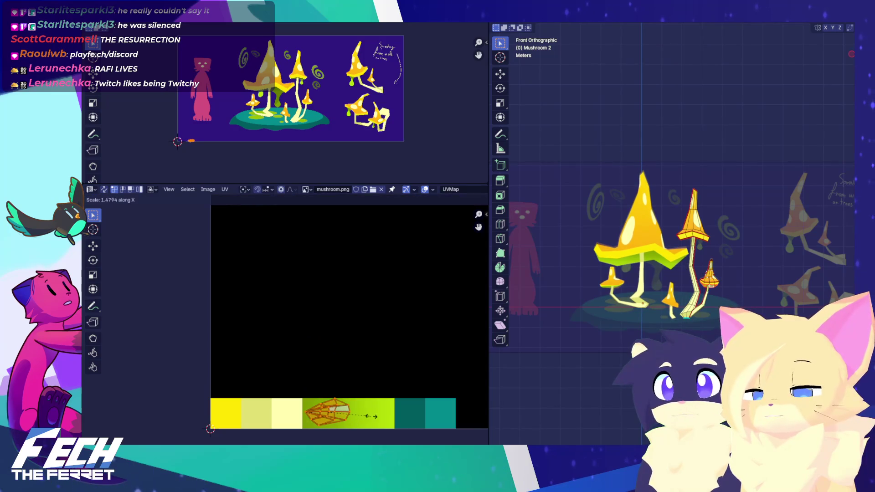
pyautogui.press('Return')
pyautogui.press('g')
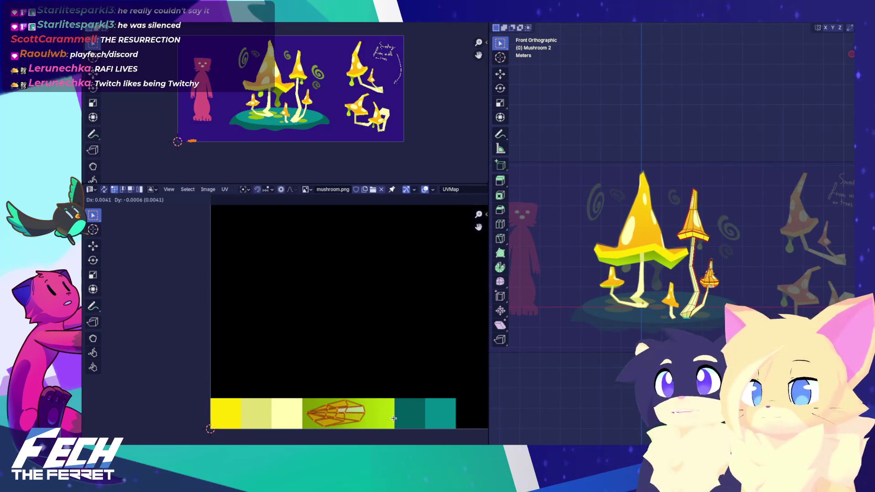
pyautogui.press('Return')
pyautogui.press('Tab')
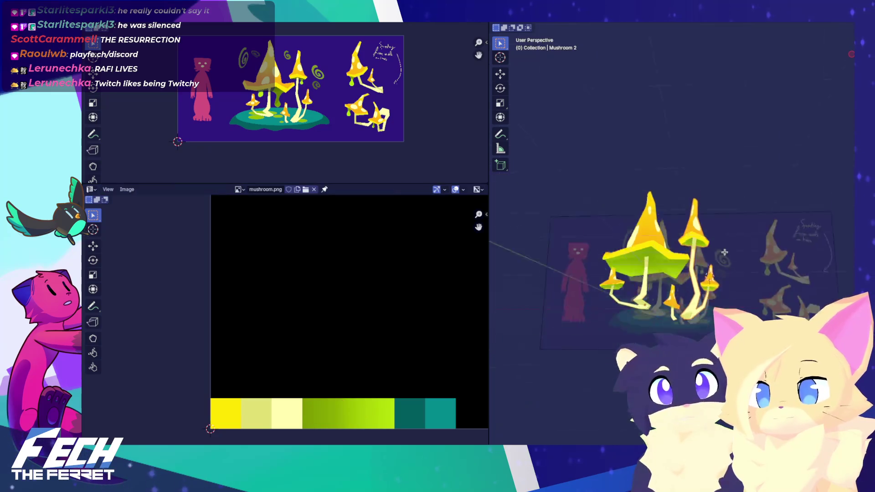
pyautogui.moveTo(748, 283)
pyautogui.mouseDown(button='middle')
pyautogui.moveTo(671, 240)
pyautogui.moveTo(633, 283)
pyautogui.mouseUp(button='middle')
pyautogui.press('KP_1')
pyautogui.scroll(5, 737, 282)
# Enter Edit Mode on Mushroom 3 in front view and project its faces' UVs from the view
pyautogui.press('Tab')
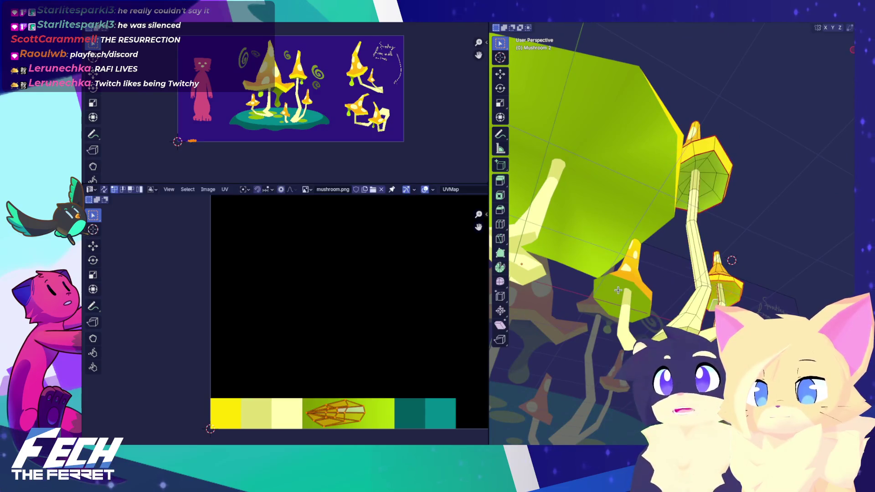
pyautogui.press('Tab')
pyautogui.press('Tab')
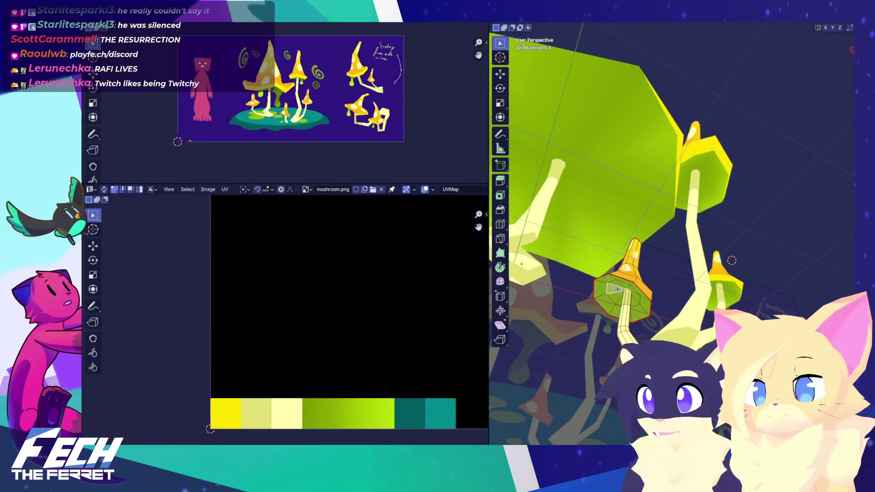
pyautogui.press('KP_1')
pyautogui.scroll(2, 617, 287)
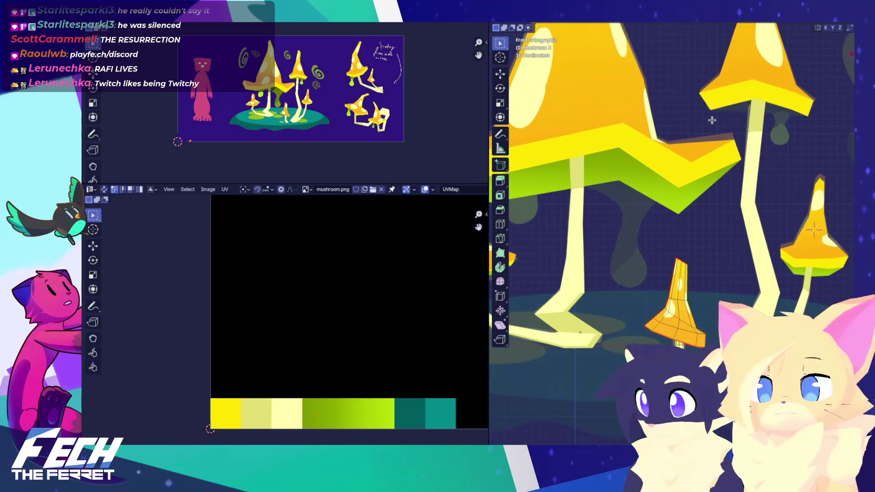
pyautogui.press('u')
pyautogui.click(719, 26)
pyautogui.scroll(-2, 725, 27)
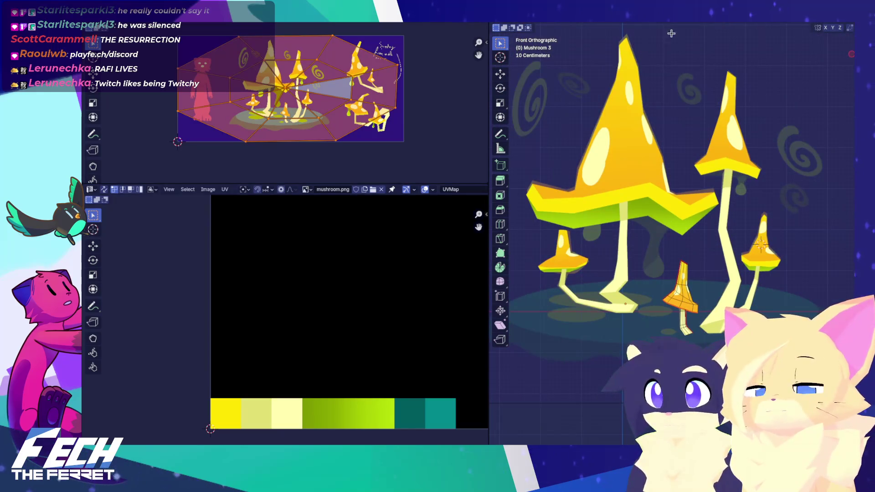
pyautogui.press('u')
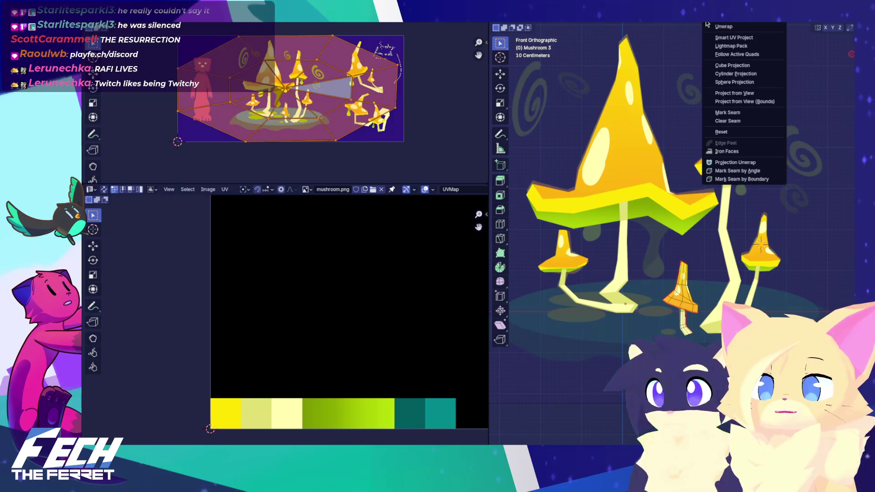
pyautogui.click(723, 27)
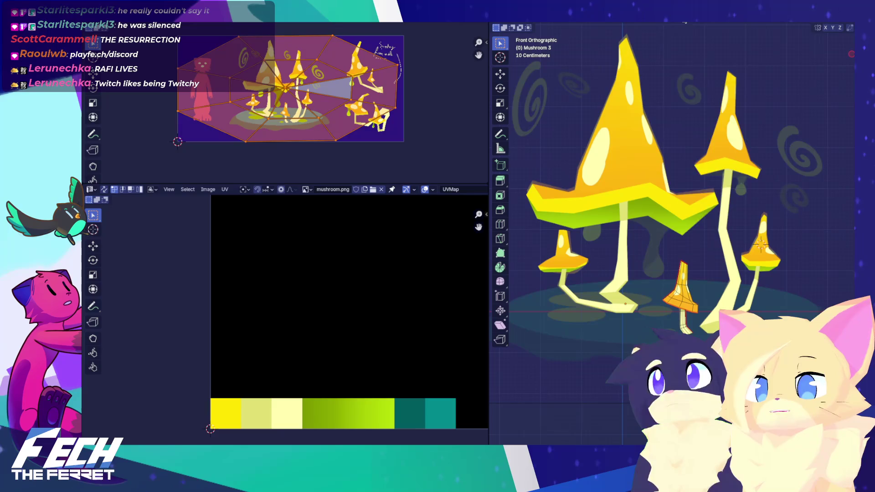
# Browse the Ctrl+F face and Ctrl+E edge operation menus without choosing anything
pyautogui.hotkey('ctrl', 'f')
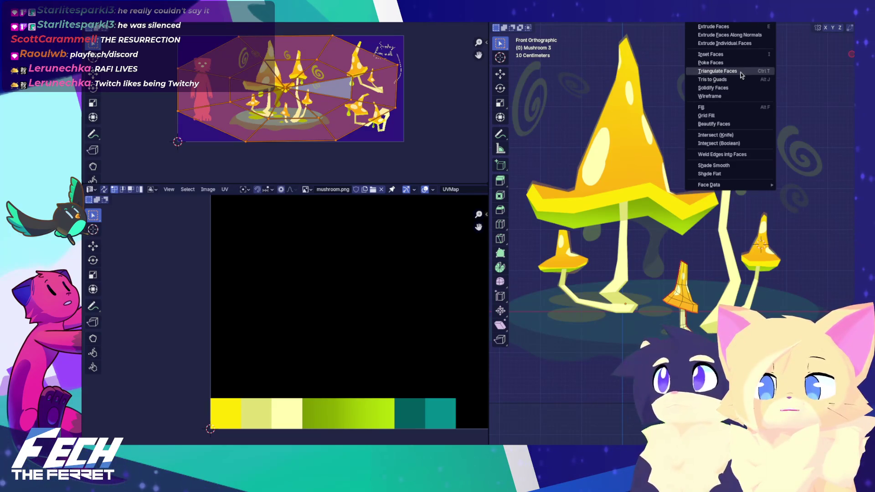
pyautogui.press('Escape')
pyautogui.hotkey('ctrl', 'e')
pyautogui.press('Escape')
pyautogui.hotkey('ctrl', 'f')
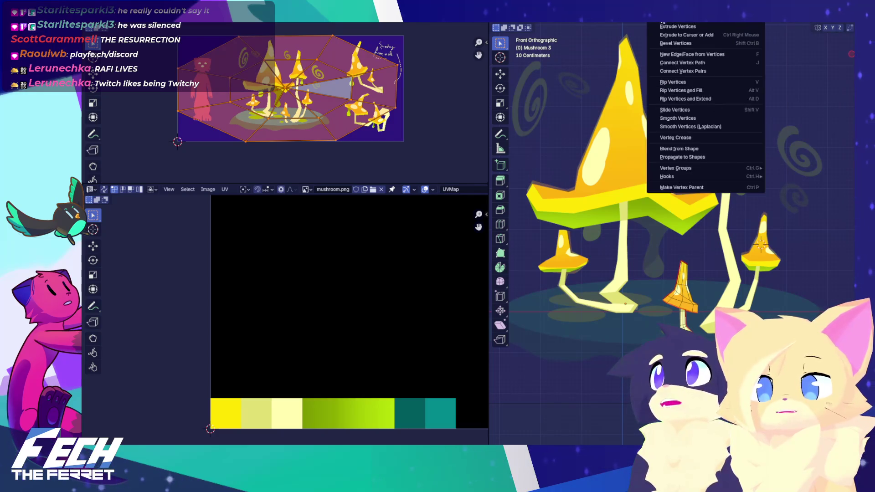
pyautogui.hotkey('ctrl', 'e')
pyautogui.hotkey('ctrl', 'f')
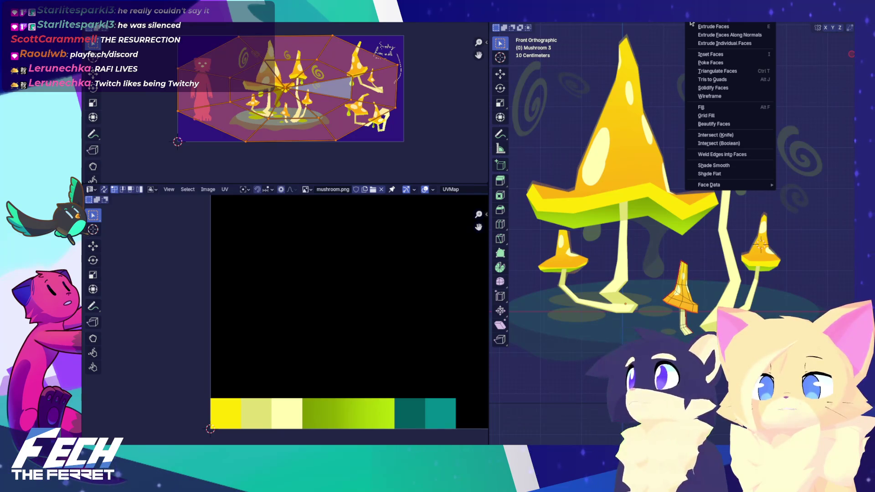
pyautogui.press('Escape')
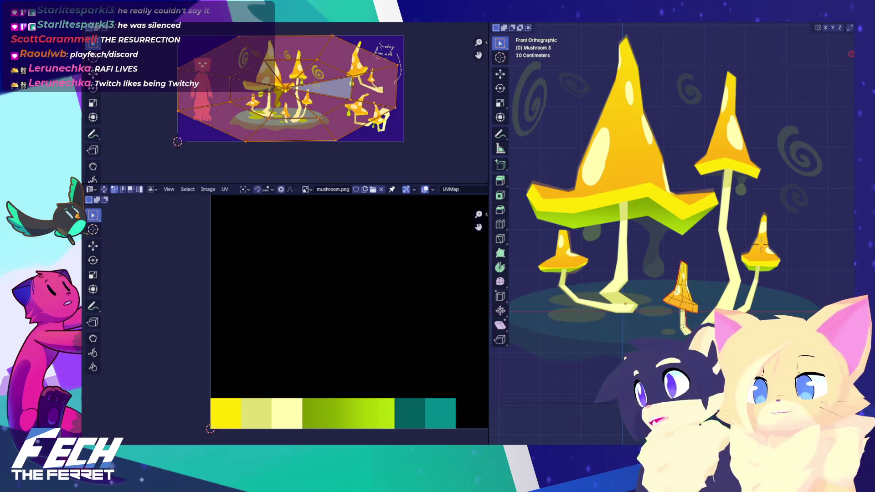
# Return to front view and project the mushroom part's UVs from the view
pyautogui.moveTo(692, 260)
pyautogui.keyDown('shift'); pyautogui.mouseDown(button='middle')
pyautogui.moveTo(664, 239)
pyautogui.moveTo(698, 25)
pyautogui.mouseUp(button='middle'); pyautogui.keyUp('shift')
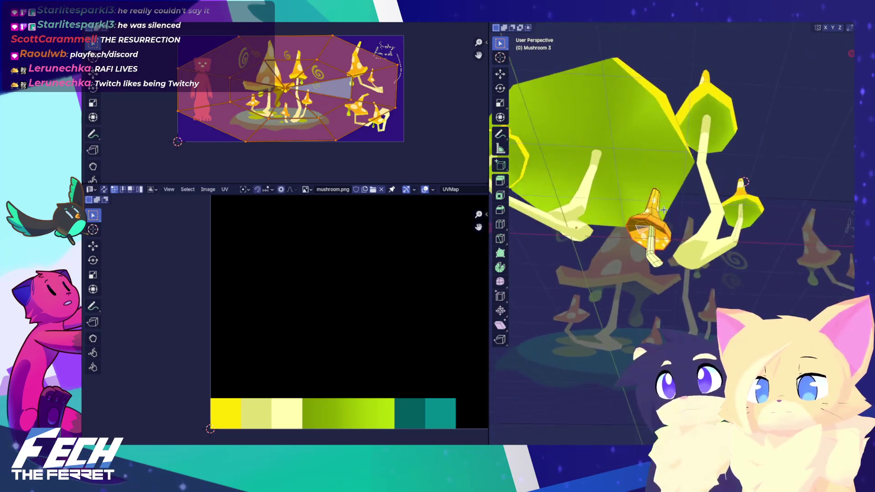
pyautogui.press('KP_1')
pyautogui.press('u')
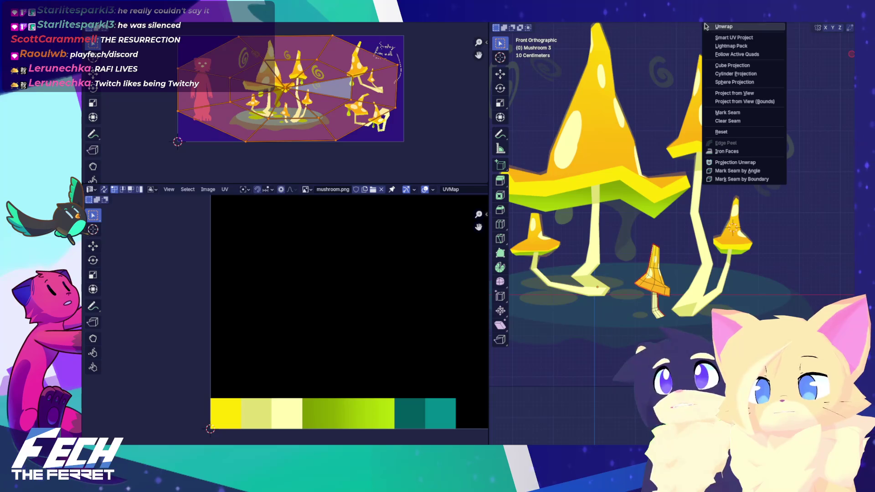
pyautogui.click(735, 94)
pyautogui.scroll(-2, 397, 287)
# Move the cone-shaped UV island, tilt it by -20 degrees and resize it over the texture
pyautogui.moveTo(363, 307); pyautogui.dragTo(324, 248, button='middle')
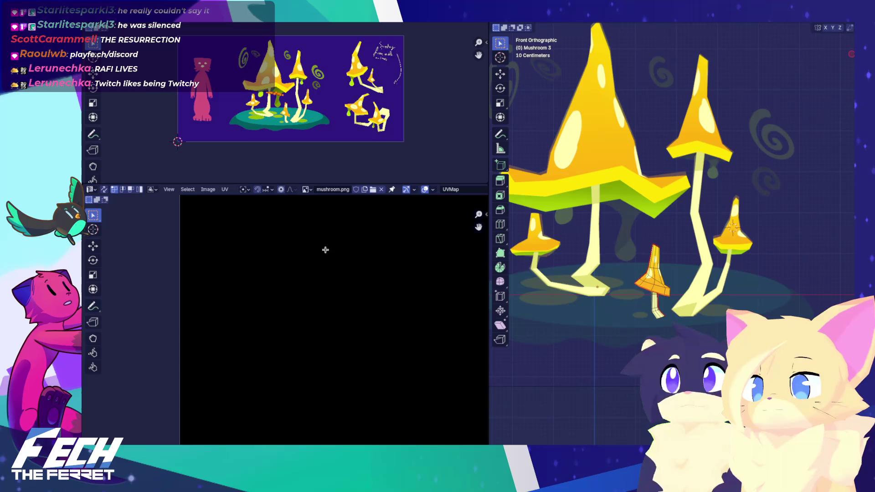
pyautogui.scroll(5, 372, 244)
pyautogui.press('g')
pyautogui.click(250, 415)
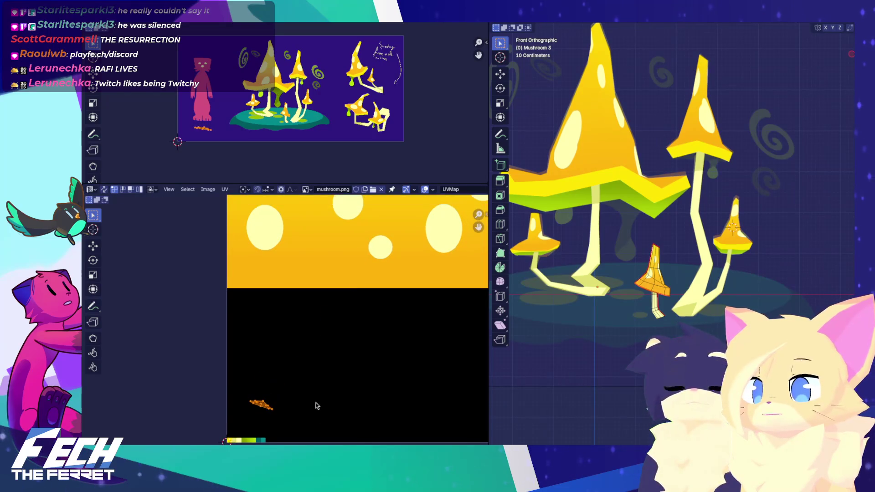
pyautogui.press('r')
pyautogui.click(319, 382)
pyautogui.press('s')
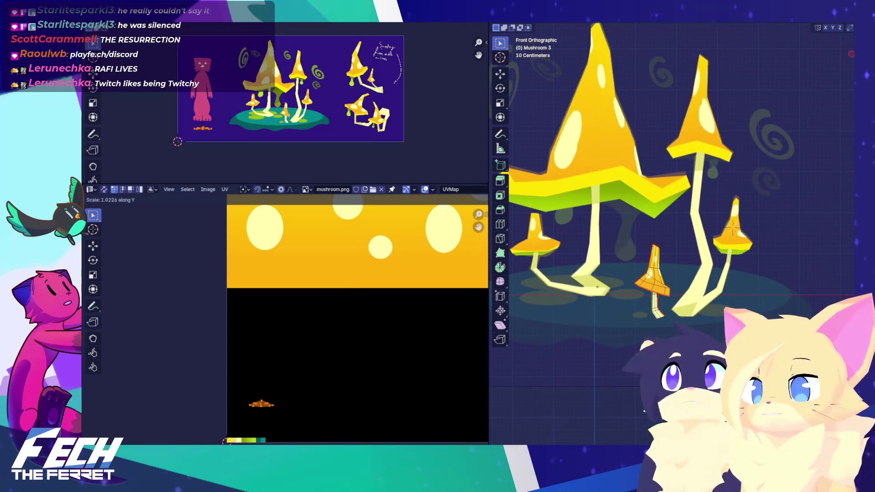
pyautogui.click(369, 381)
pyautogui.scroll(-3, 414, 231)
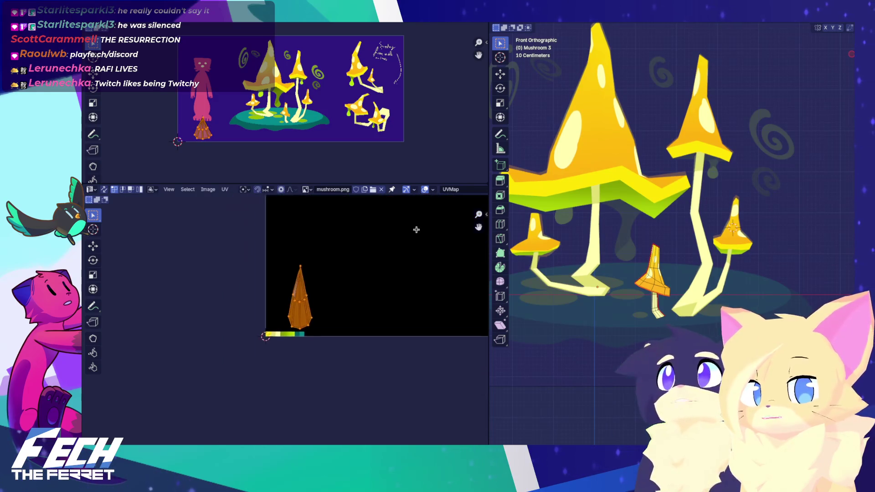
pyautogui.scroll(4, 401, 242)
# Rotate the island -105 degrees to lie sideways, shrink it and move it onto the palette
pyautogui.press('s')
pyautogui.press('Return')
pyautogui.moveTo(356, 225); pyautogui.dragTo(344, 333, button='middle')
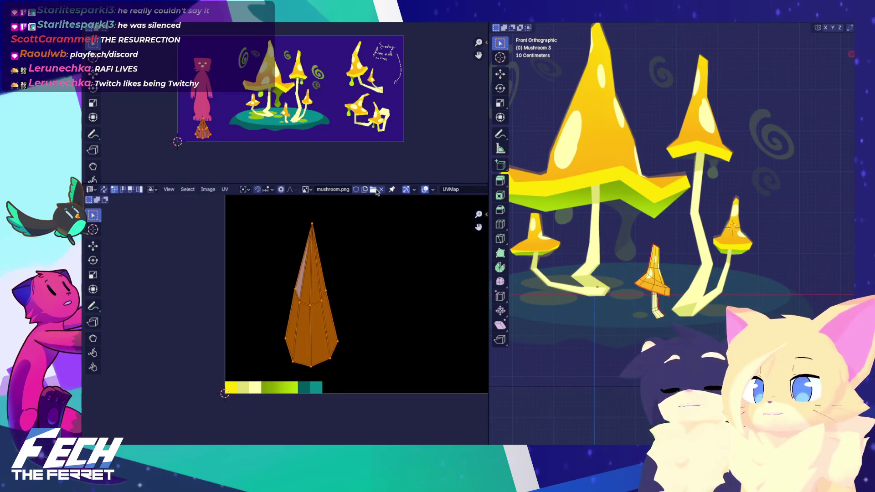
pyautogui.press('r')
pyautogui.press('Return')
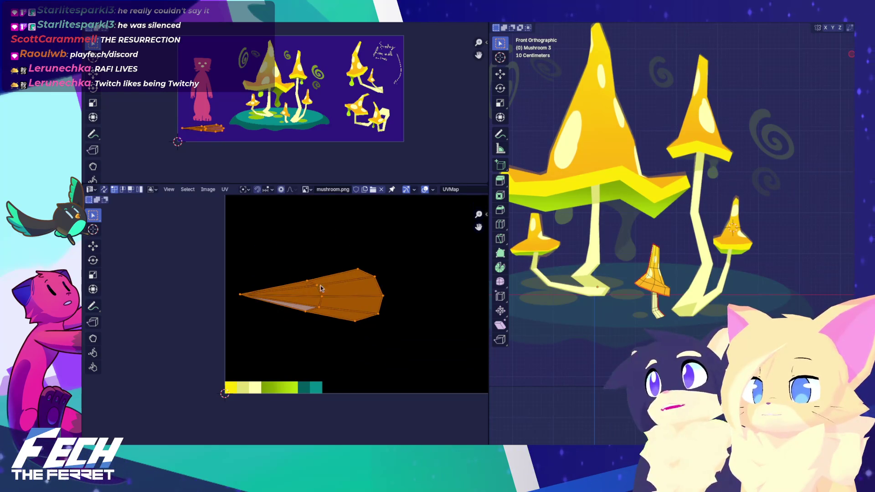
pyautogui.press('s')
pyautogui.click(333, 307)
pyautogui.press('g')
pyautogui.press('Return')
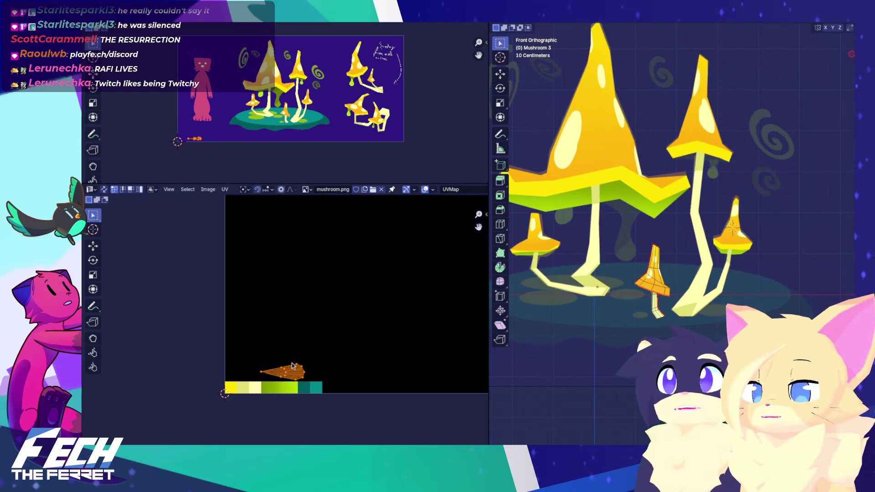
pyautogui.scroll(3, 367, 314)
pyautogui.scroll(2, 366, 313)
# Fine-tune the island's placement and size so it sits across the green band
pyautogui.press('g')
pyautogui.press('Escape')
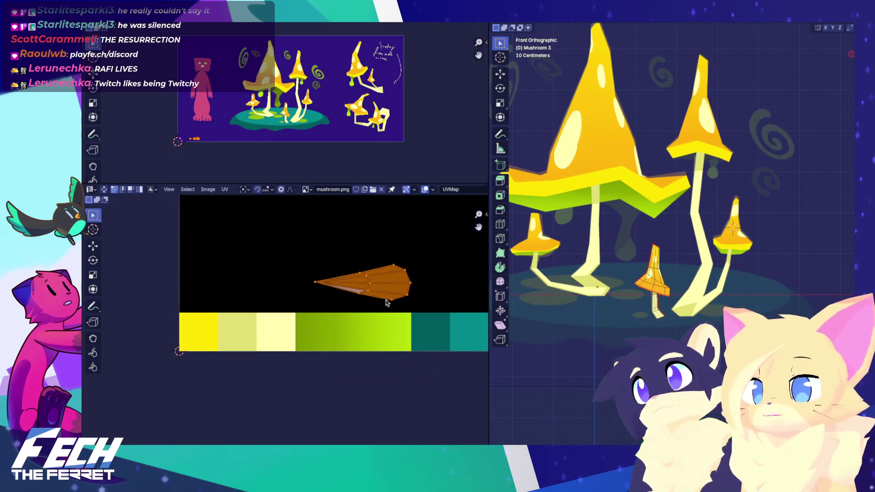
pyautogui.press('g')
pyautogui.press('Return')
pyautogui.press('g')
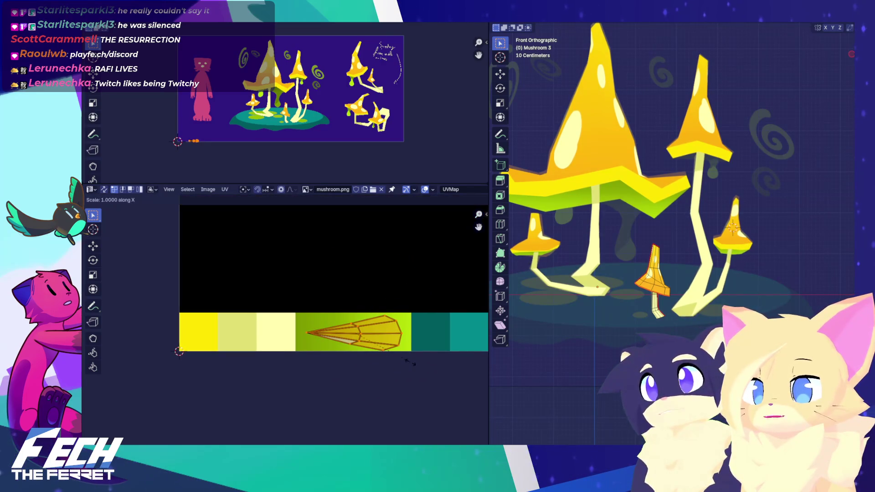
pyautogui.press('Return')
pyautogui.press('g')
pyautogui.press('Return')
pyautogui.press('g')
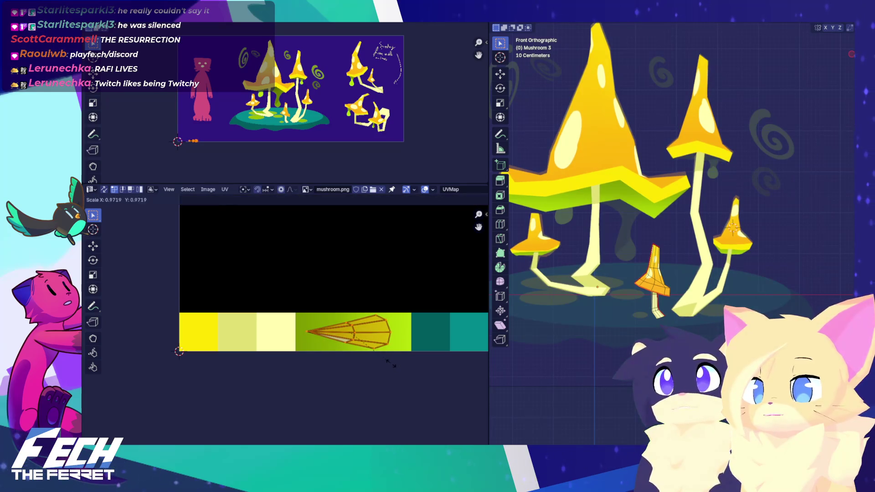
pyautogui.press('Return')
pyautogui.press('g')
pyautogui.press('Return')
# Return to Object Mode and view the mushrooms from the front, panned to line up with the reference
pyautogui.press('Tab')
pyautogui.moveTo(650, 239); pyautogui.dragTo(719, 220, button='middle')
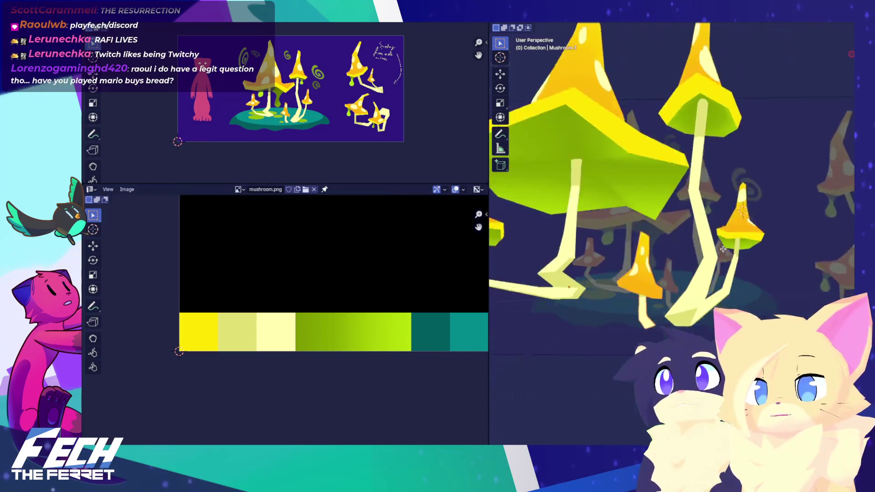
pyautogui.press('KP_1')
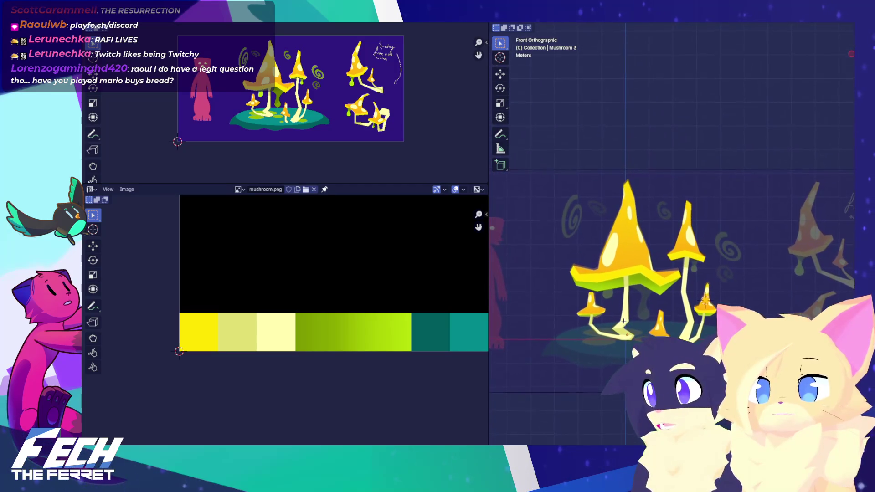
pyautogui.scroll(-2, 690, 281)
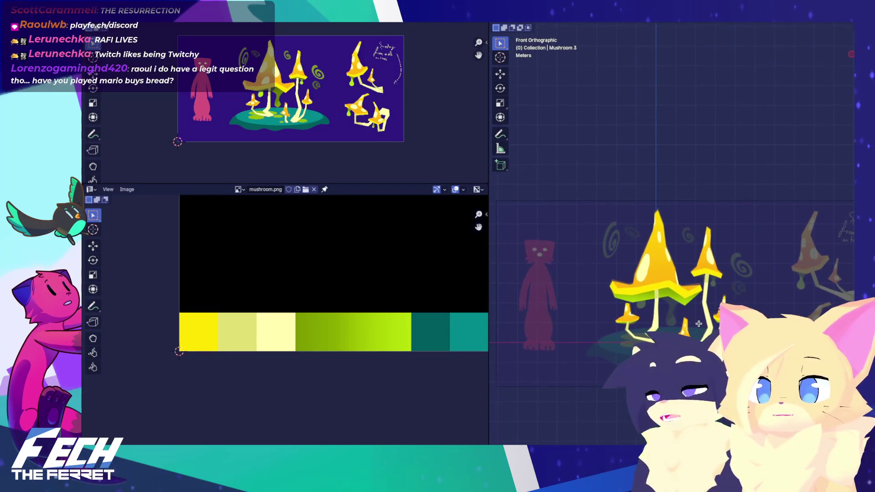
pyautogui.scroll(-1, 711, 293)
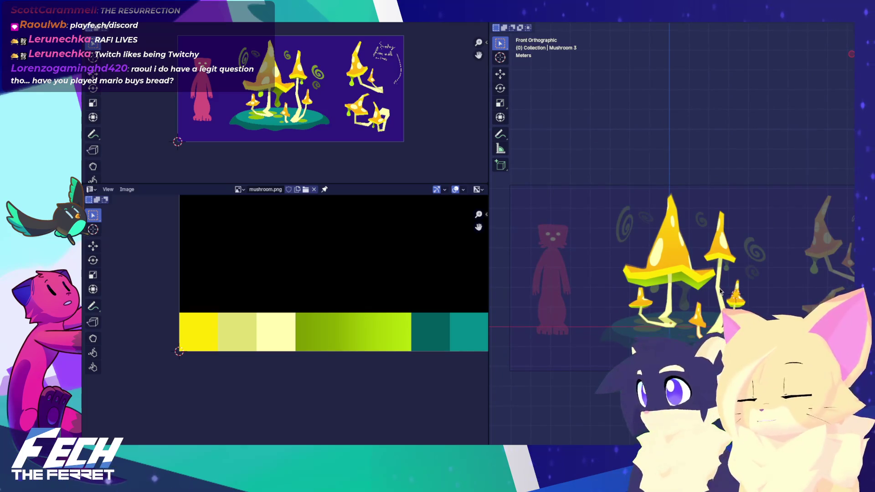
pyautogui.moveTo(722, 301)
pyautogui.keyDown('shift'); pyautogui.mouseDown(button='middle')
pyautogui.moveTo(666, 281)
pyautogui.moveTo(674, 287)
pyautogui.mouseUp(button='middle'); pyautogui.keyUp('shift')
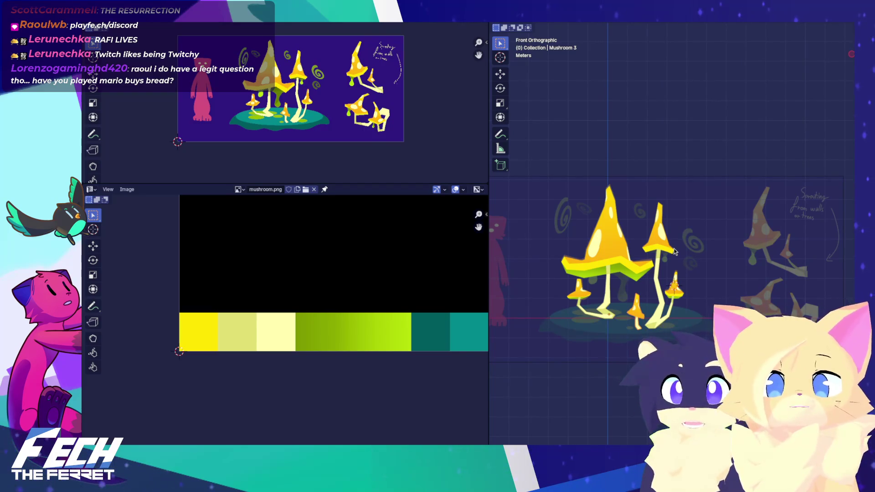
pyautogui.scroll(2, 673, 226)
pyautogui.scroll(2, 671, 214)
pyautogui.scroll(2, 786, 243)
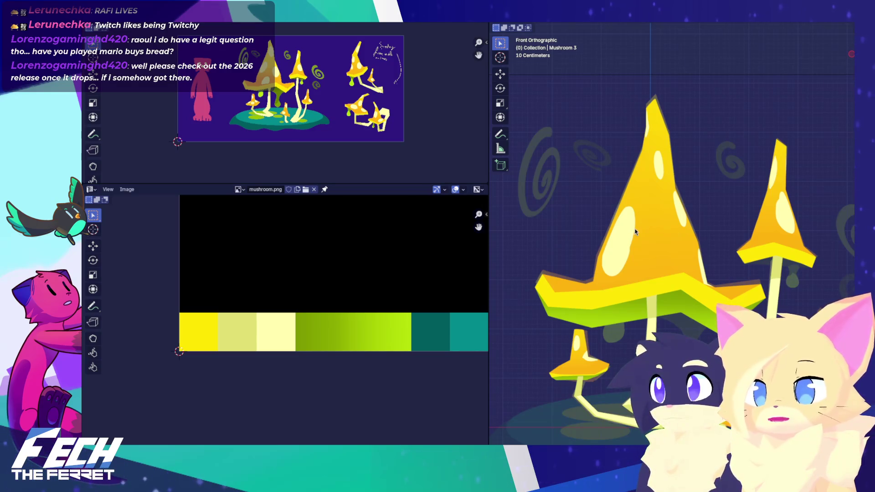
# Pan the view slightly across the mushroom caps for a closer front look
pyautogui.keyDown('shift'); pyautogui.moveTo(550, 235); pyautogui.dragTo(513, 197, button='middle'); pyautogui.keyUp('shift')
# Maximize the 3D view, recentre it, and drag the mushroom model to the right of the reference
pyautogui.hotkey('ctrl', 'space')
pyautogui.scroll(-5, 531, 191)
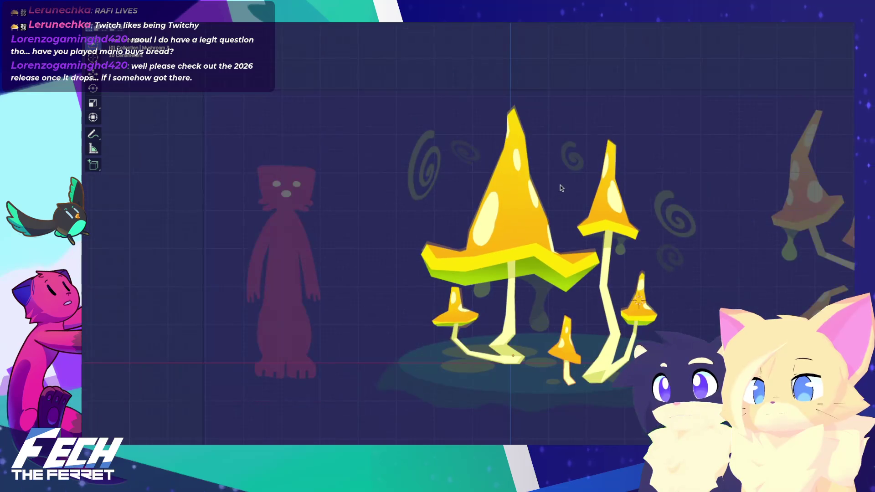
pyautogui.keyDown('shift'); pyautogui.moveTo(572, 192); pyautogui.dragTo(516, 170, button='middle'); pyautogui.keyUp('shift')
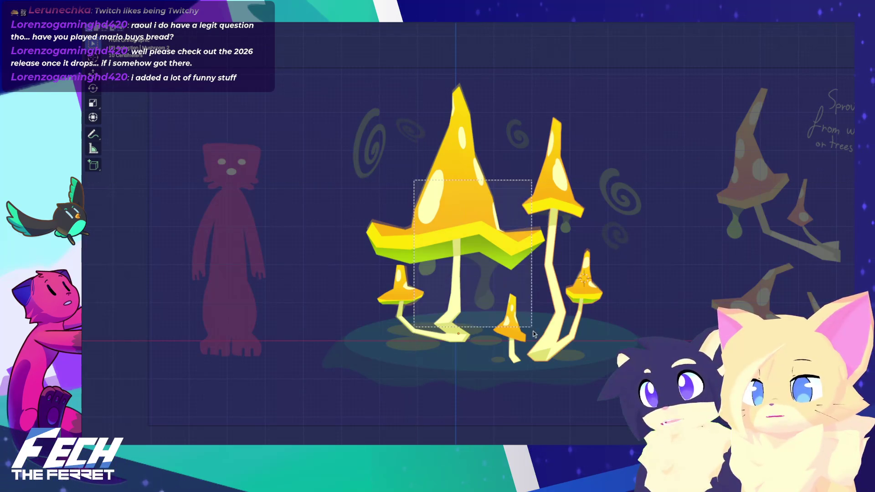
pyautogui.moveTo(556, 304); pyautogui.dragTo(797, 300)
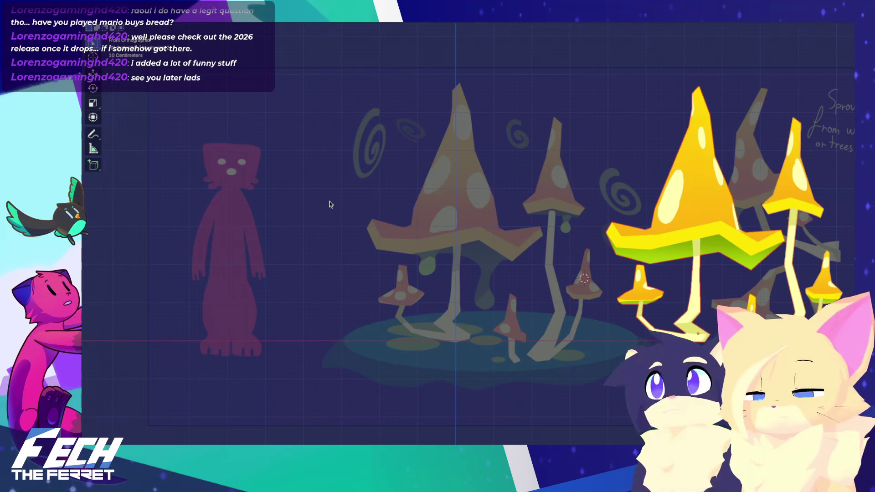
# Slide the model along X, then clear its location and rotation so it sits at the origin over the reference
pyautogui.press('g')
pyautogui.press('x')
pyautogui.click(293, 204)
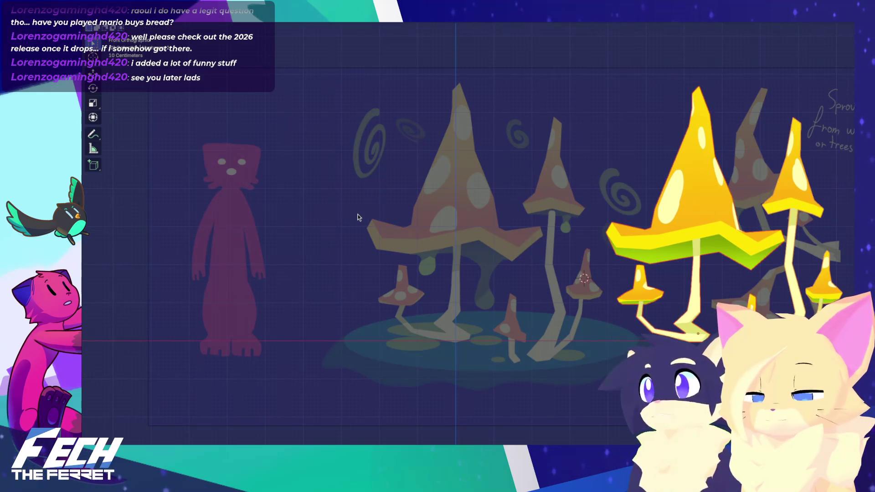
pyautogui.hotkey('alt', 'g')
pyautogui.hotkey('alt', 'r')
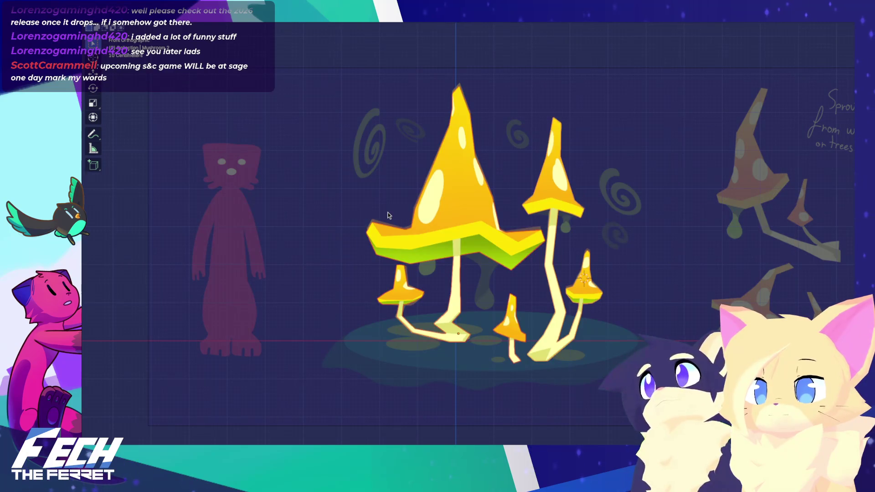